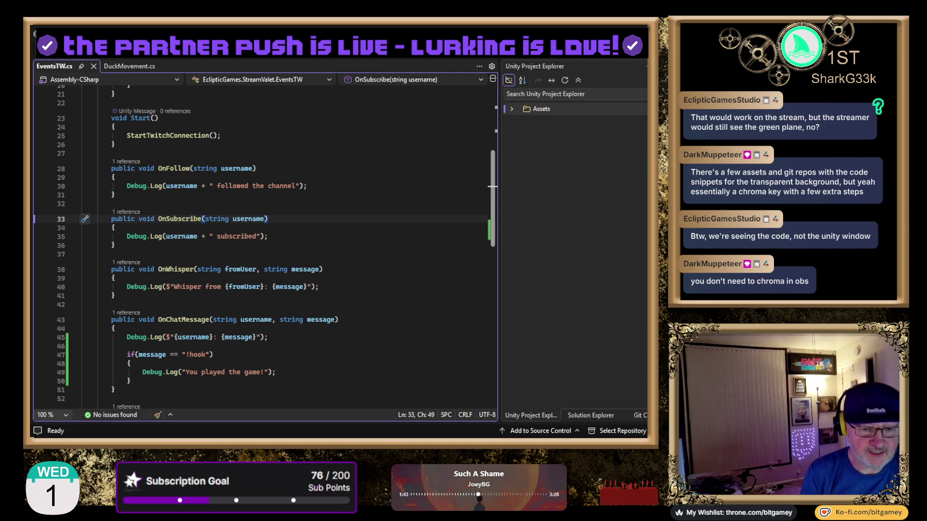
Switch from Visual Studio's EventsTW.cs back to the Unity duck scene
key(alt+Tab)
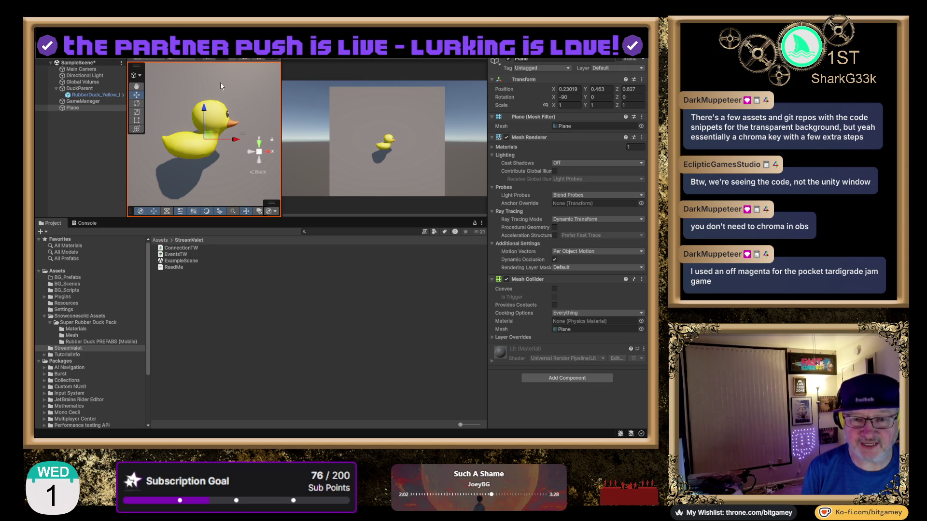
Toggle the Plane off and on, then set its Scale to X 2.11, Y 0.61, Z 2.27
click(507, 59)
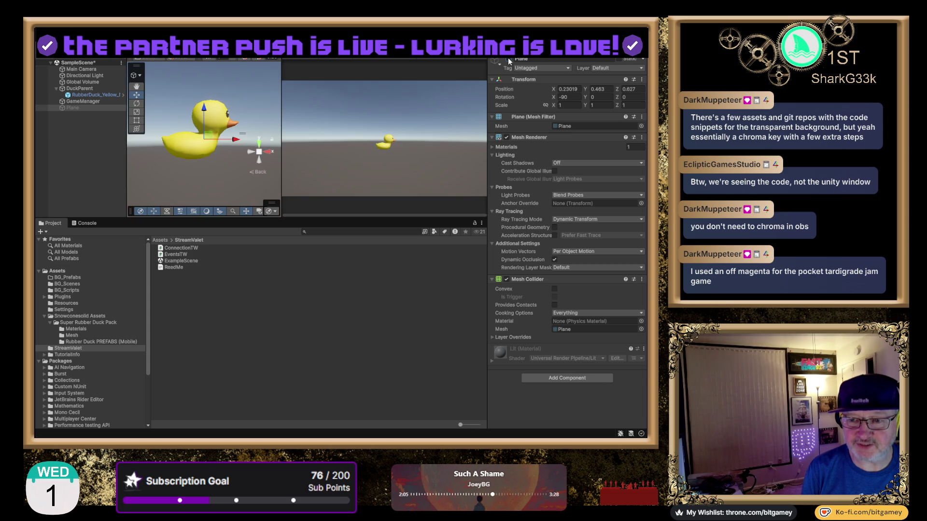
click(509, 60)
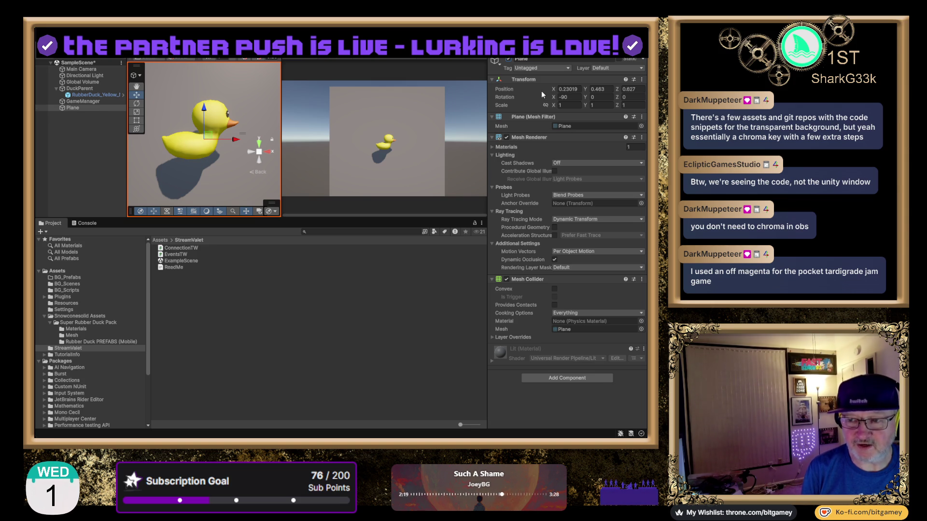
mouse_move(555, 105)
mouse_down()
mouse_move(596, 106)
mouse_move(586, 107)
mouse_up()
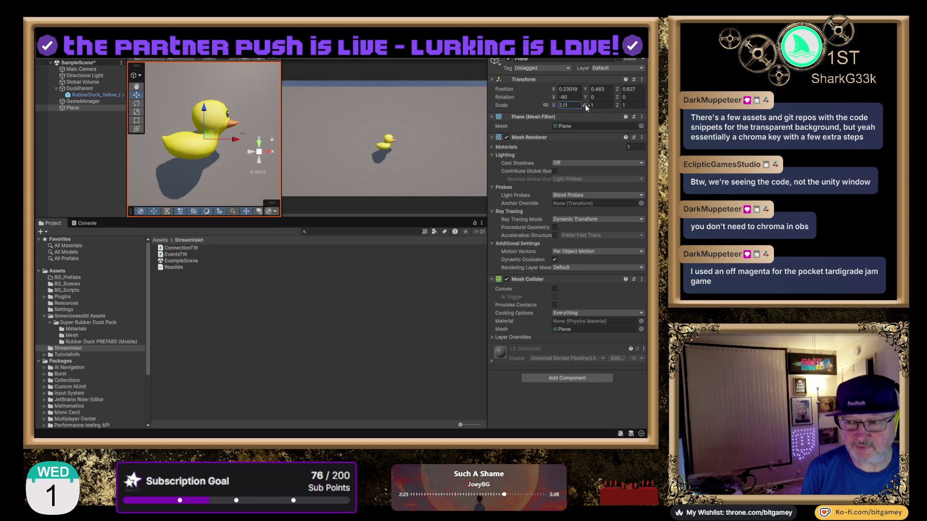
click(593, 105)
text(9)
key(BackSpace)
text(0.19)
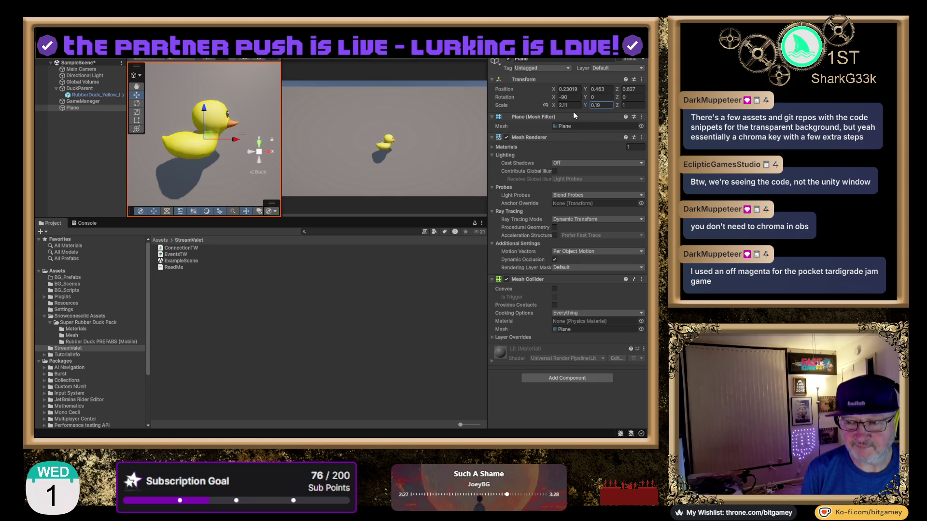
key(BackSpace)
key(BackSpace)
text(61)
drag(618, 106, 637, 104)
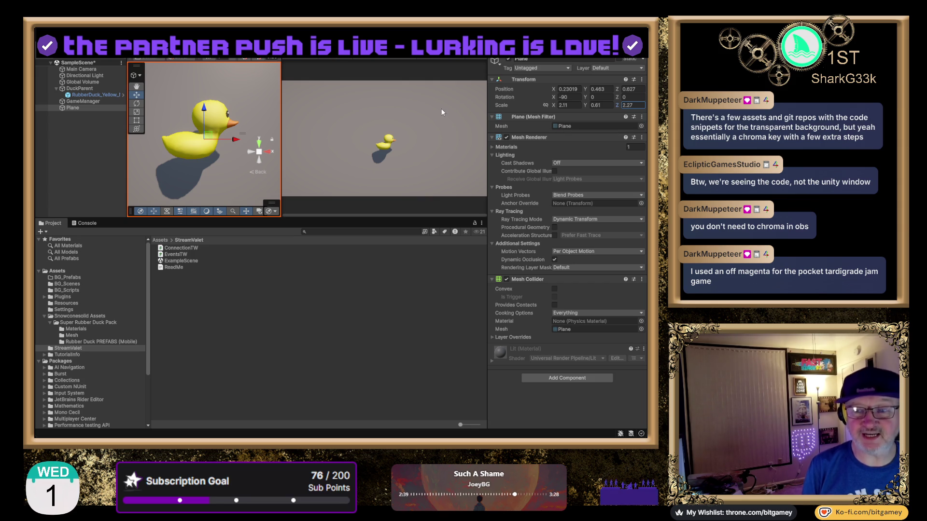
Deactivate the backdrop Plane, save SampleScene, and deselect it in the Hierarchy
click(508, 60)
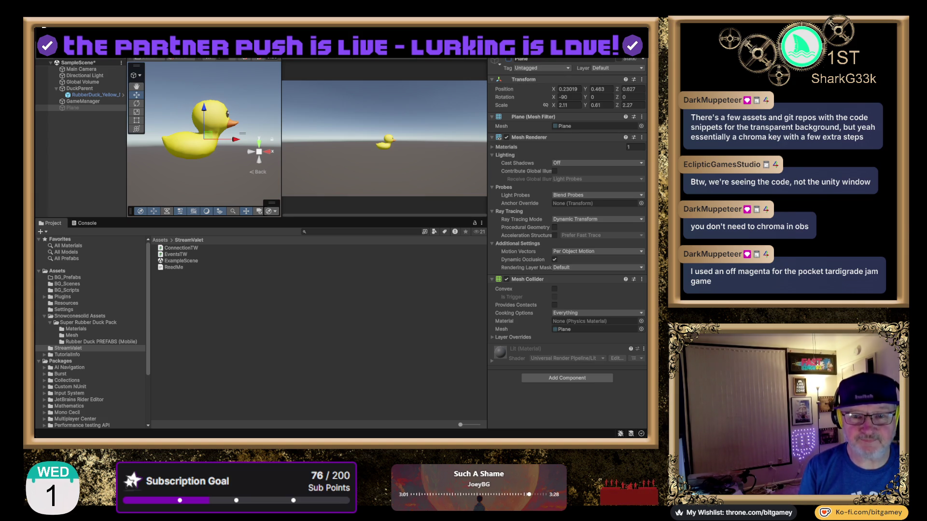
key(ctrl+s)
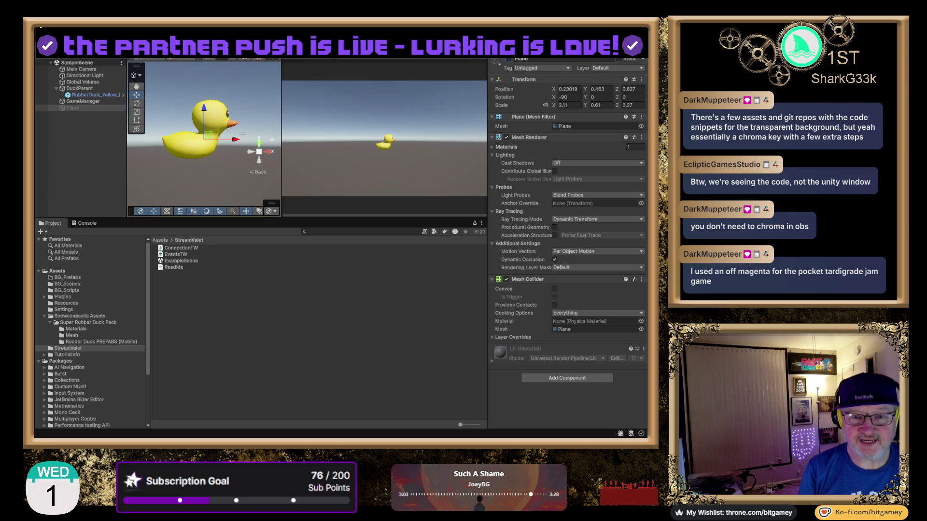
click(84, 152)
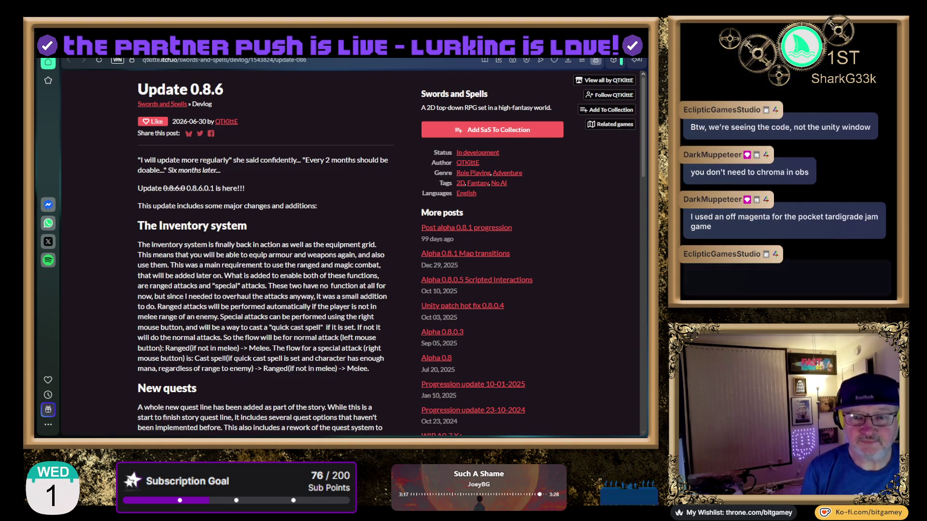
Cycle through the browser tabs to reach the X notifications page
click(499, 118)
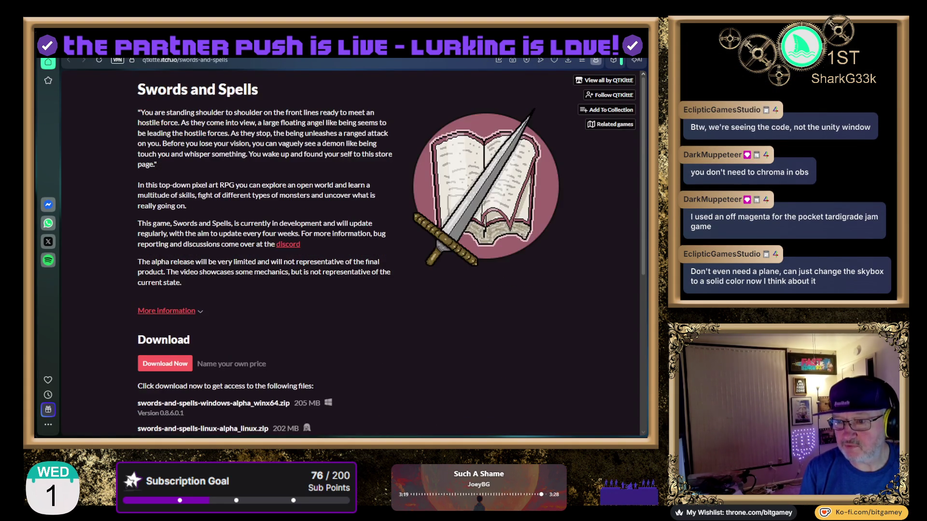
key(ctrl+Tab)
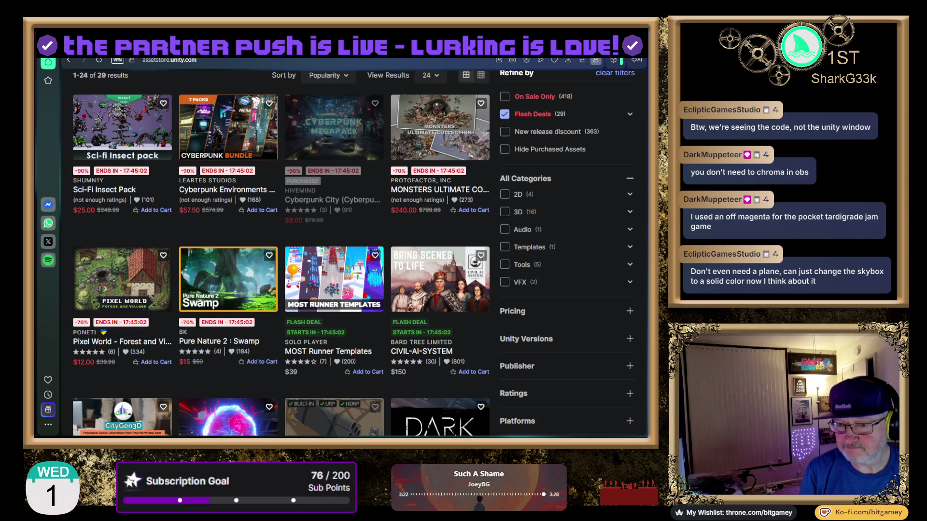
key(ctrl+Tab)
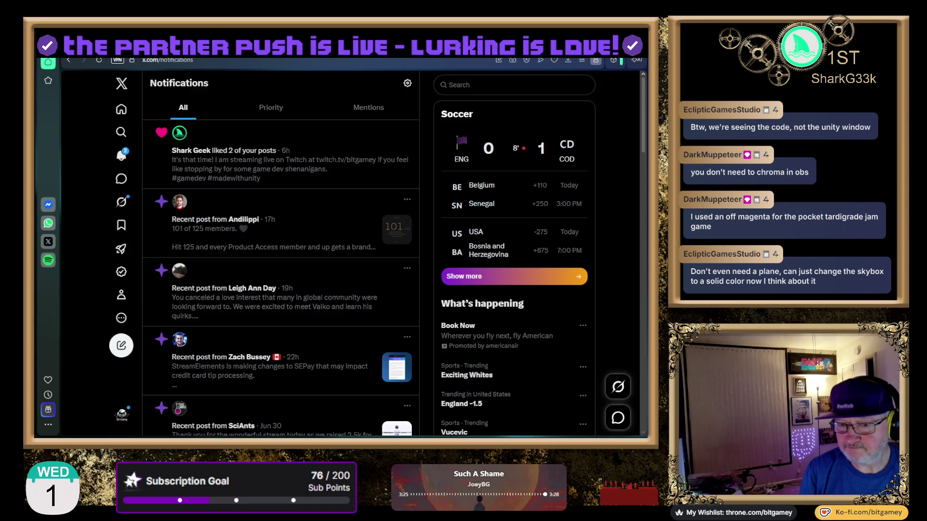
key(ctrl+Tab)
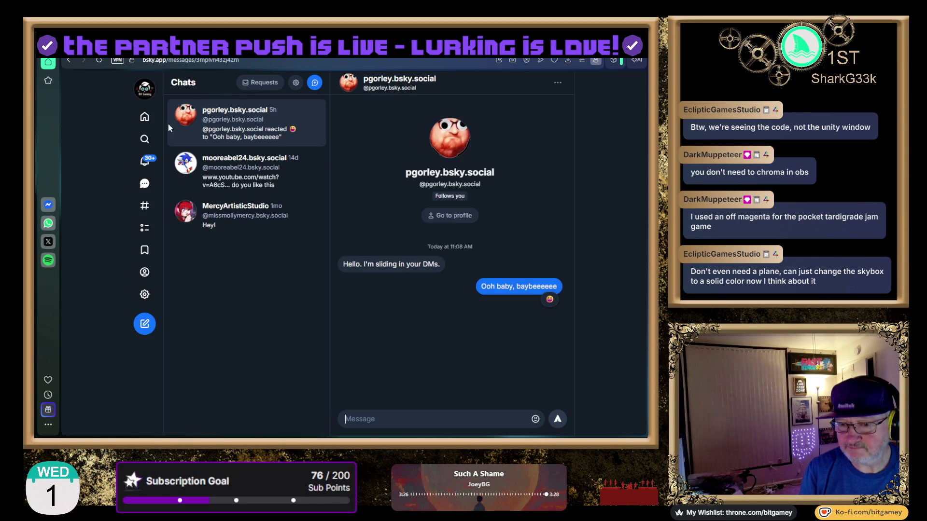
key(ctrl+Tab)
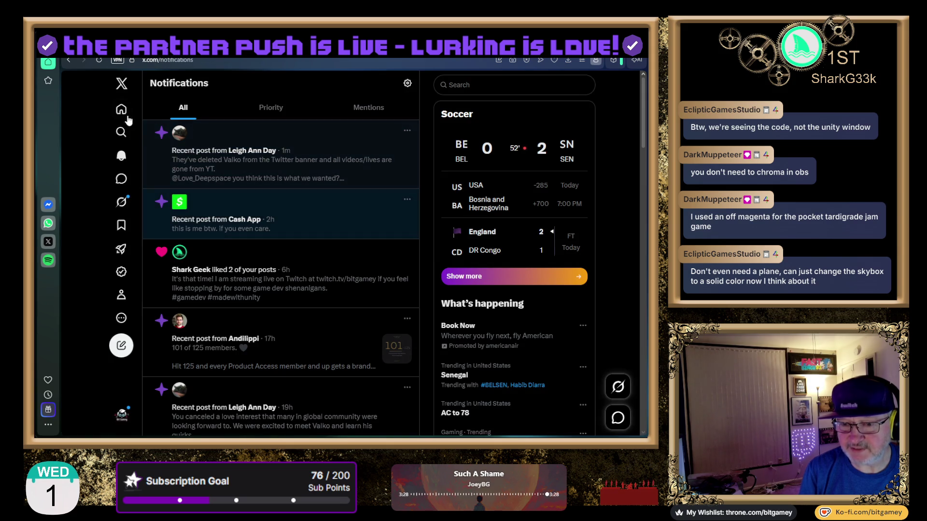
Go to the streamer's own X profile and open the Weekly Schedule post image full-size
click(121, 109)
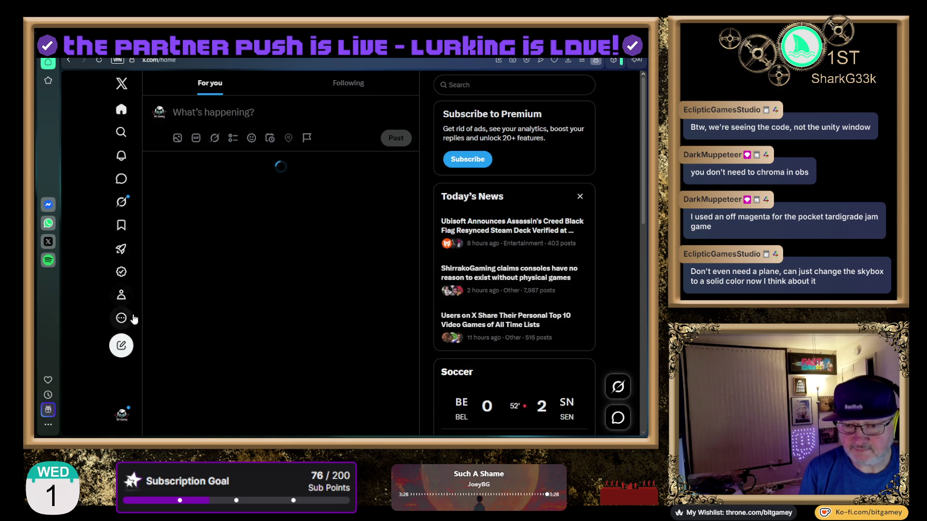
click(122, 295)
scroll(314, 290, down, 10)
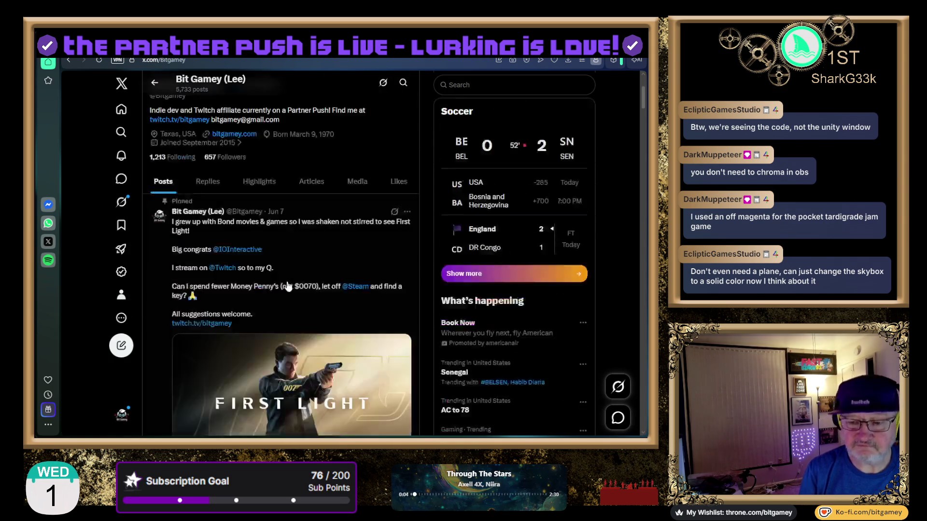
scroll(337, 254, down, 15)
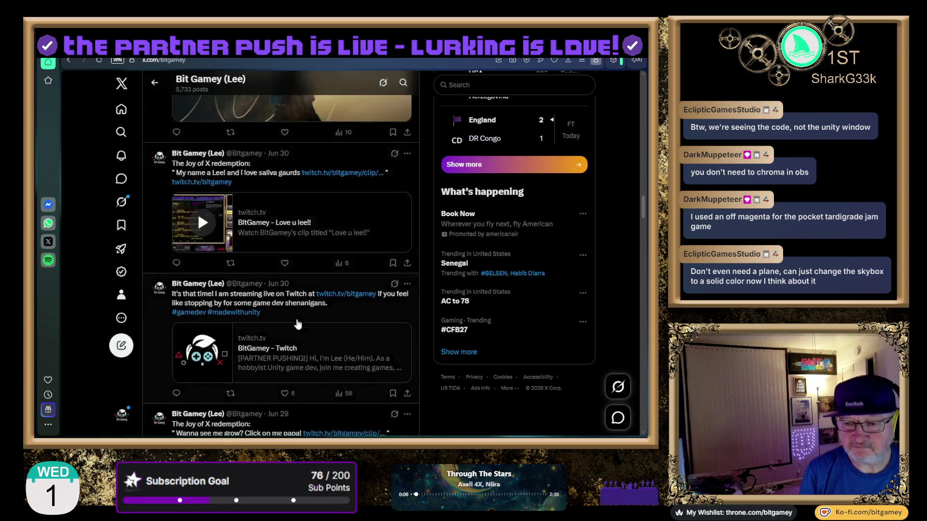
scroll(298, 326, down, 10)
scroll(297, 326, up, 3)
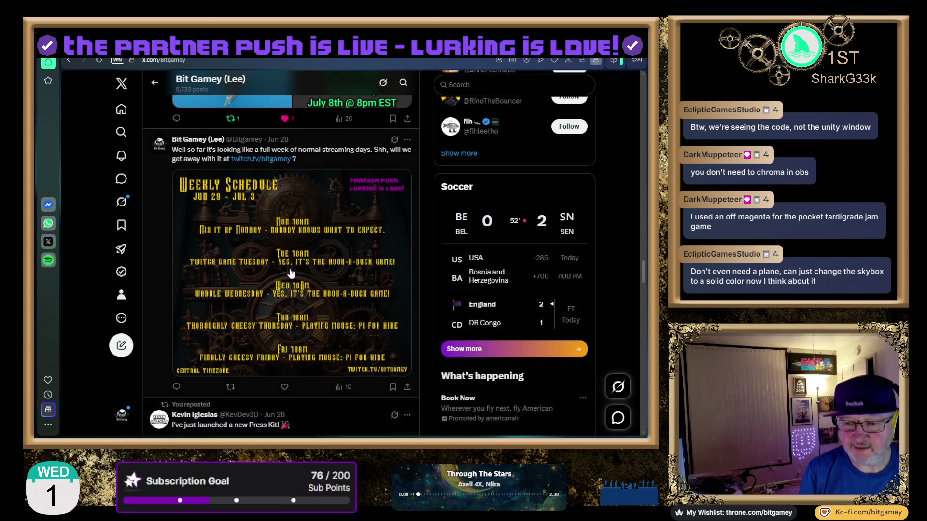
click(290, 273)
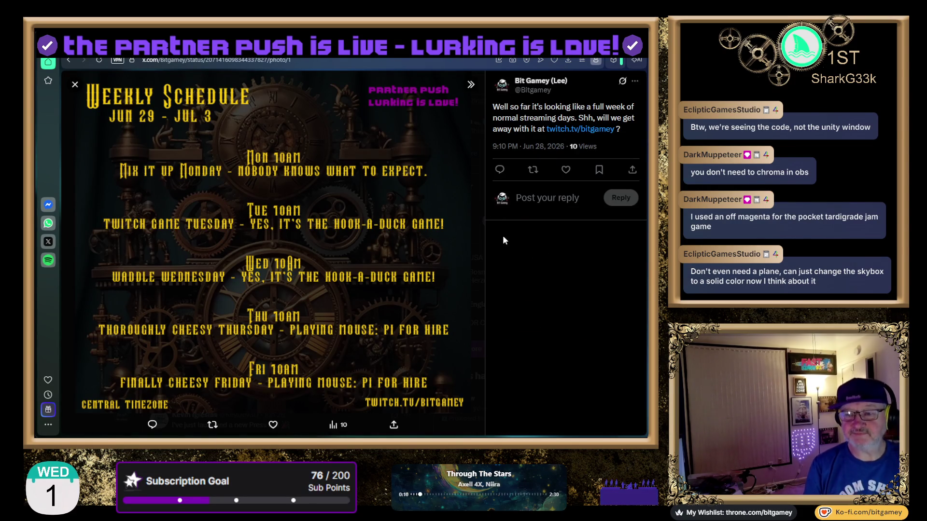